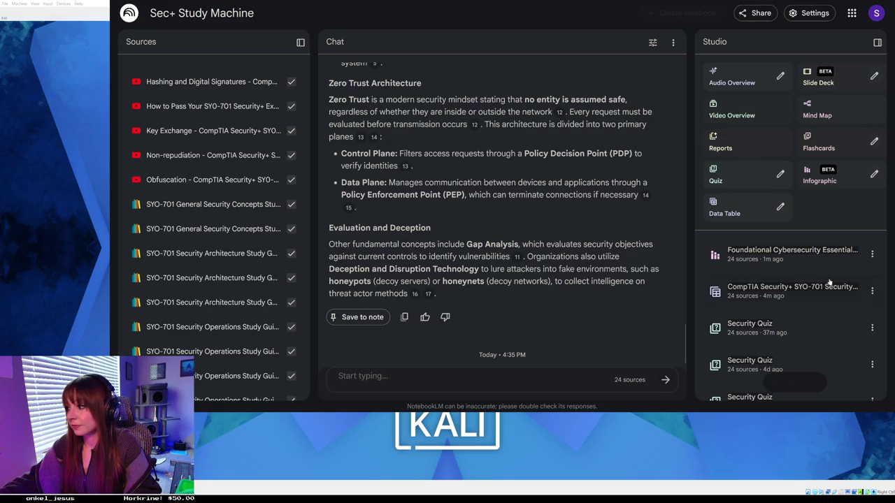
click(813, 265)
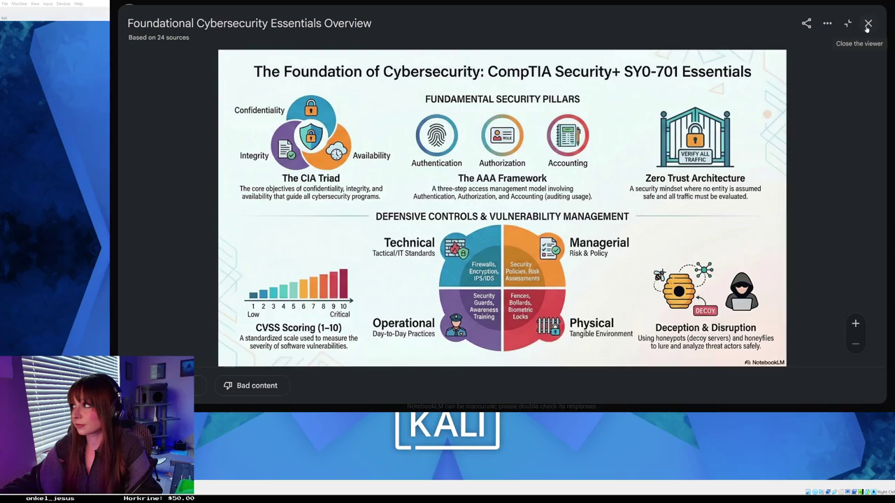
click(867, 25)
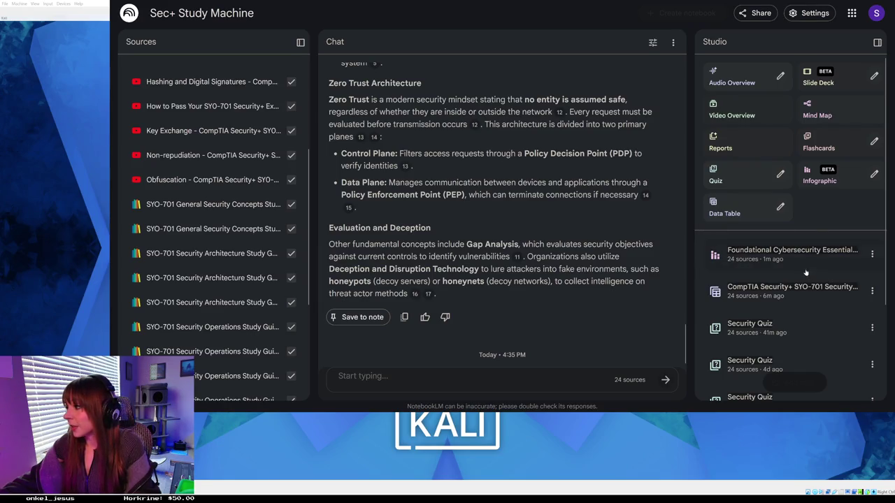
Generate a new flashcard set from the notebook's 24 sources in the Studio panel
click(827, 151)
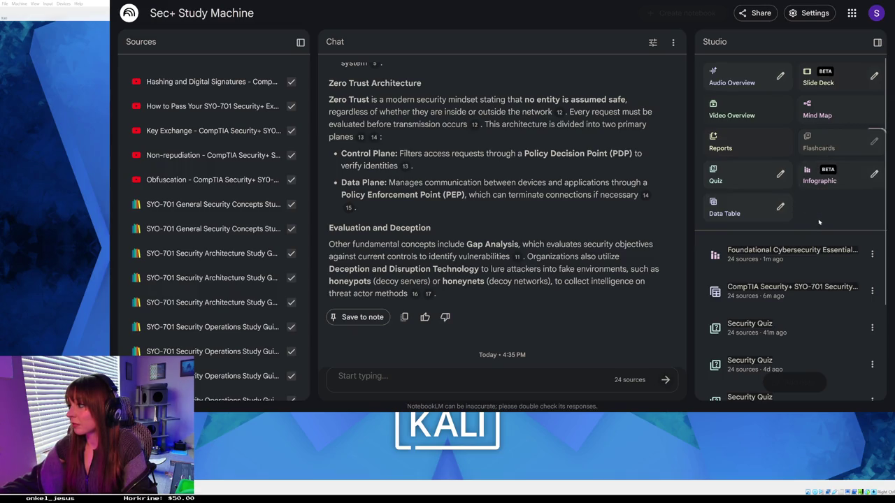
scroll(817, 203, down, 5)
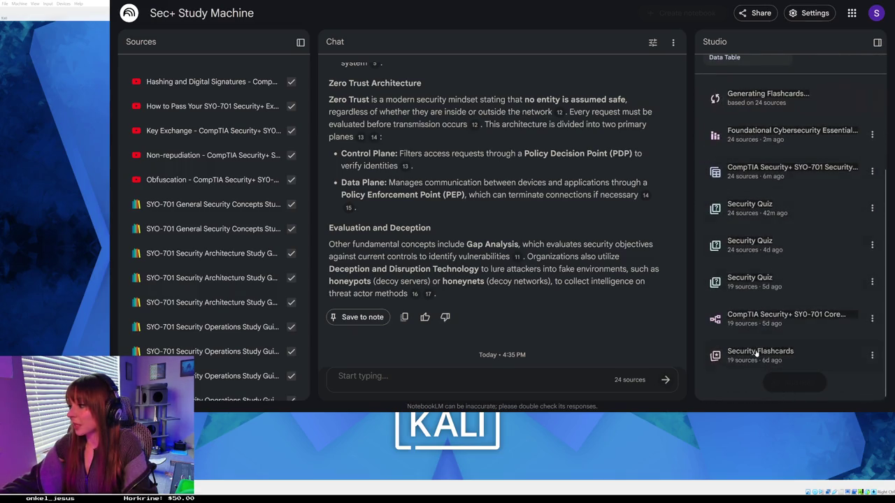
scroll(730, 160, up, 3)
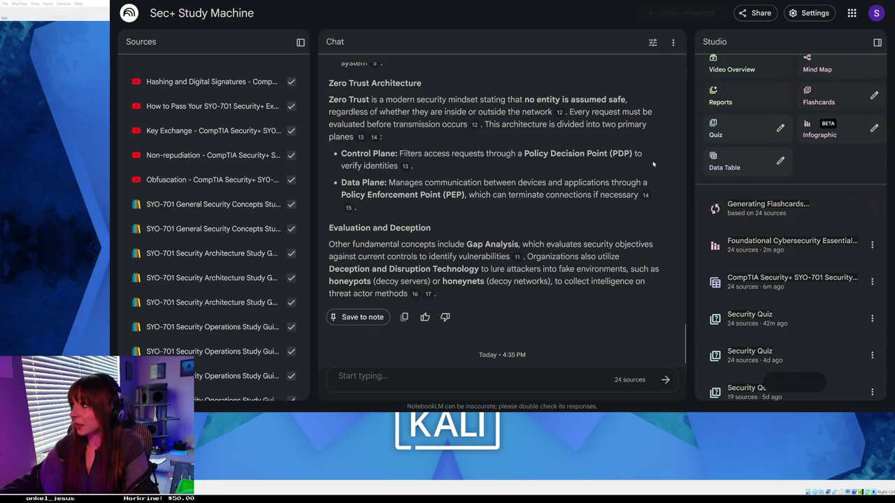
scroll(502, 210, up, 3)
On Union Test Prep, resume studying and open the free Security+ practice question sets
key(ctrl+Tab)
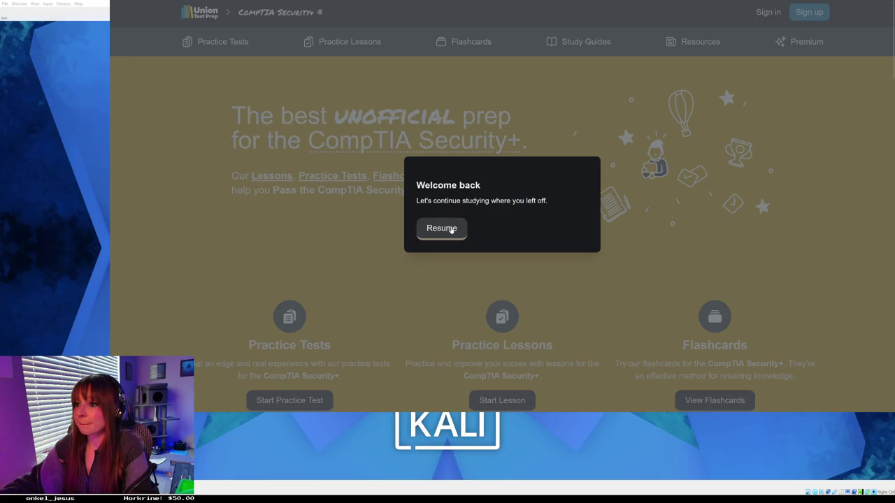
click(451, 230)
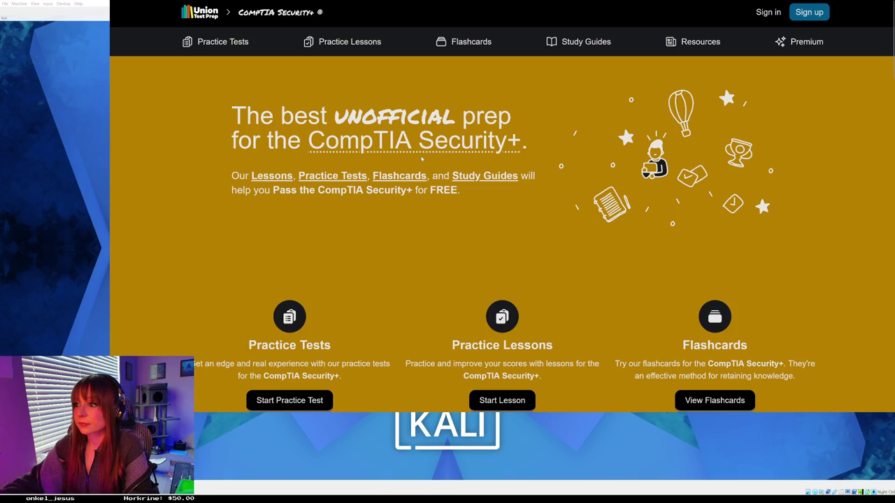
scroll(422, 160, down, 3)
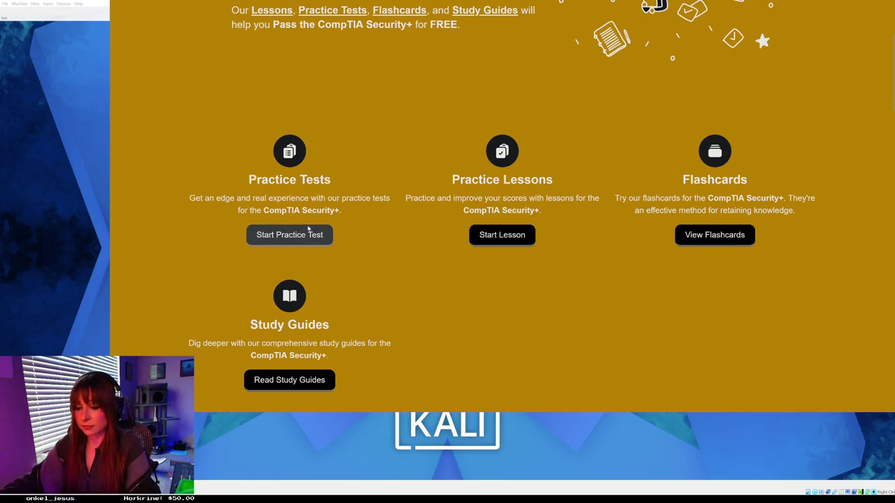
click(324, 214)
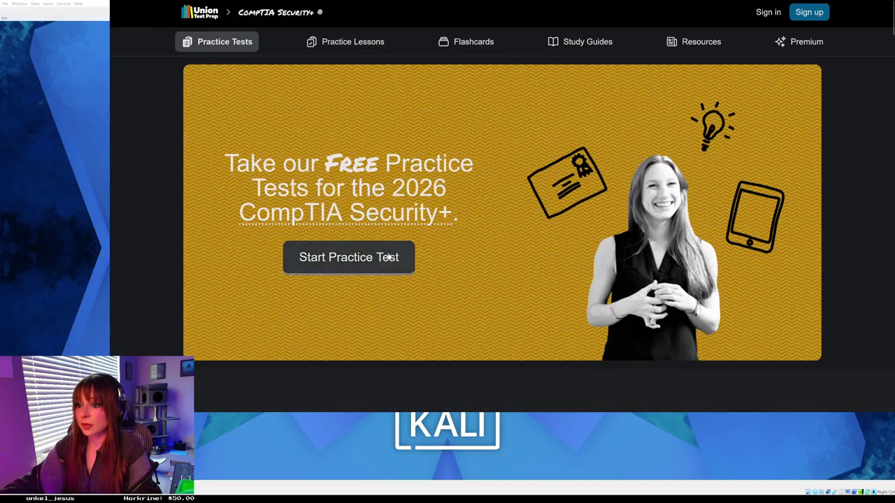
click(385, 256)
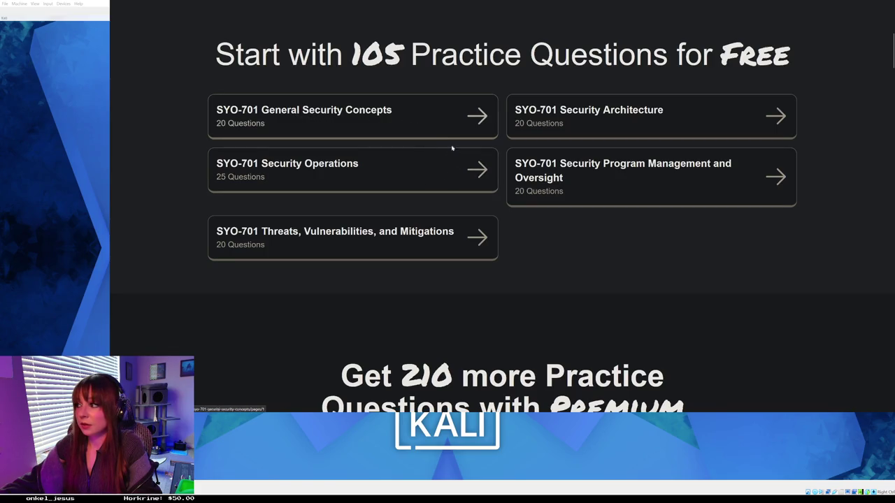
Start the SY0-701 General Security Concepts practice test
click(400, 112)
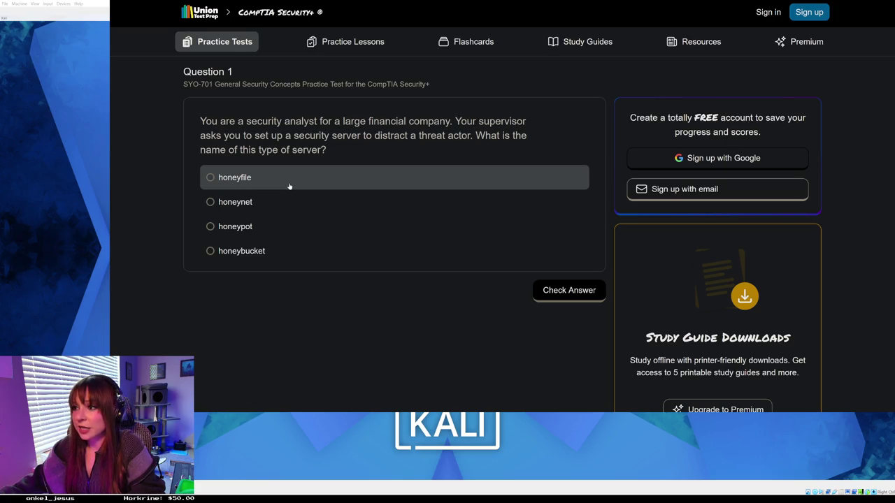
Answer Question 1 with honeypot and check it, getting it marked correct
click(270, 231)
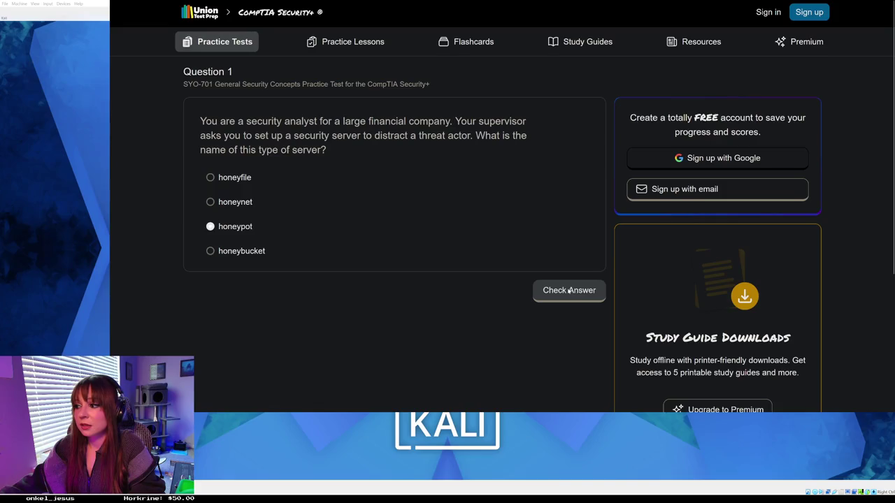
click(538, 286)
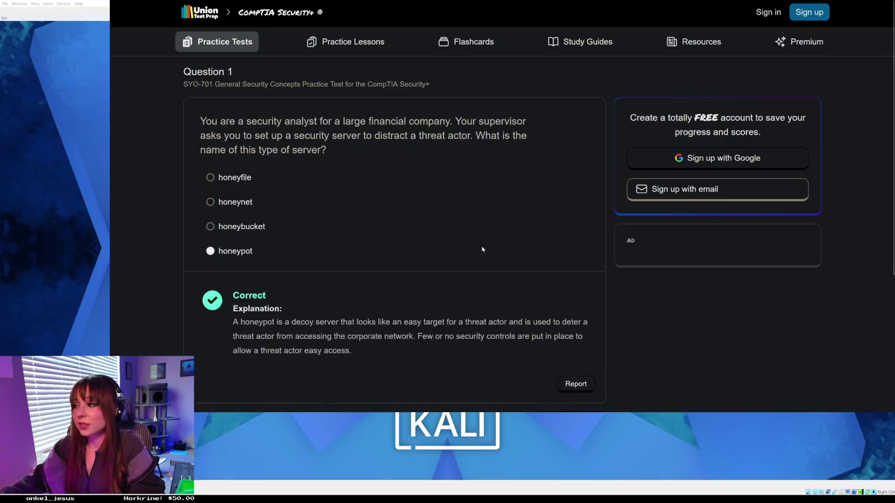
scroll(481, 250, down, 3)
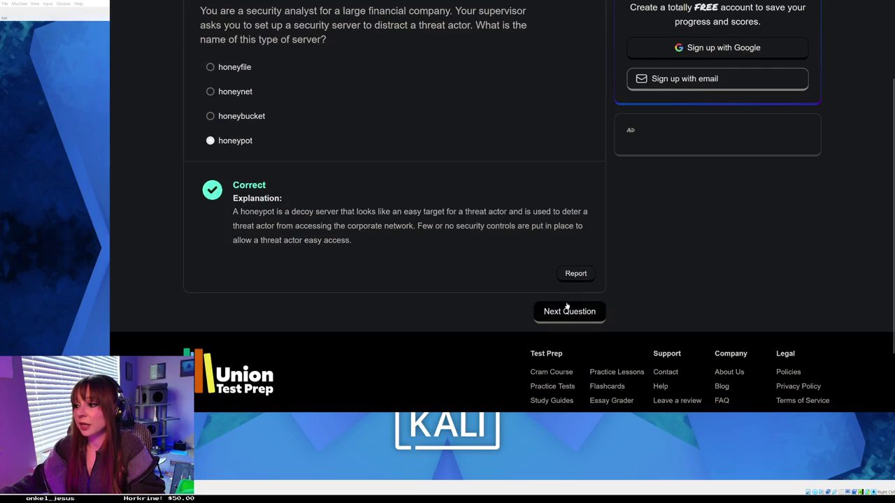